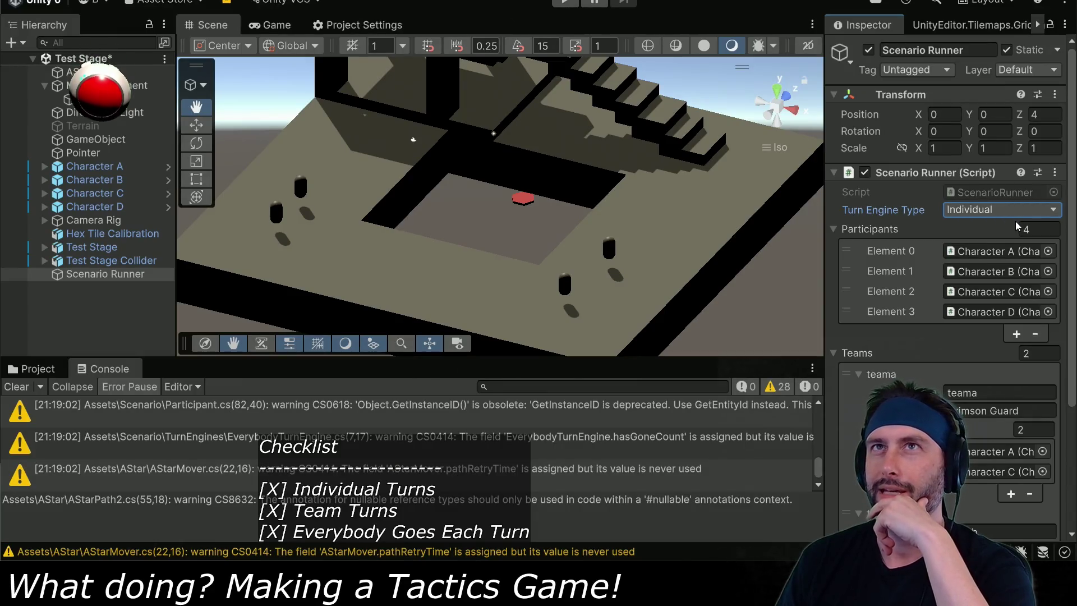
- Enter play mode with the Scenario Runner on Individual turns for Characters A–D
click(562, 3)
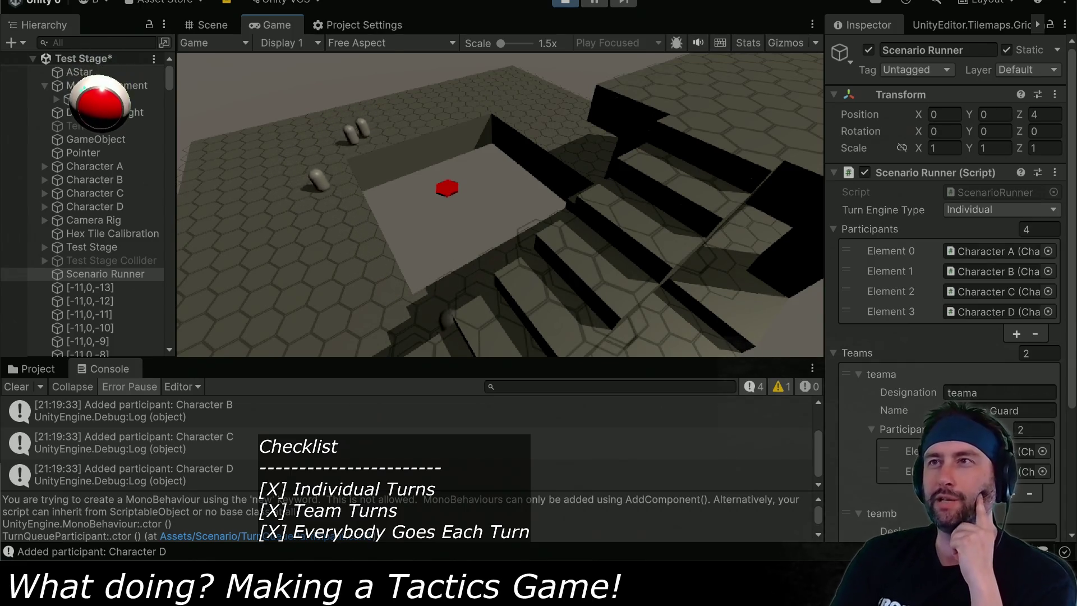
- Stop play mode, set the Scenario Runner's Turn Engine Type to Team, and replay the scene
click(565, 3)
click(1004, 210)
click(975, 232)
click(563, 3)
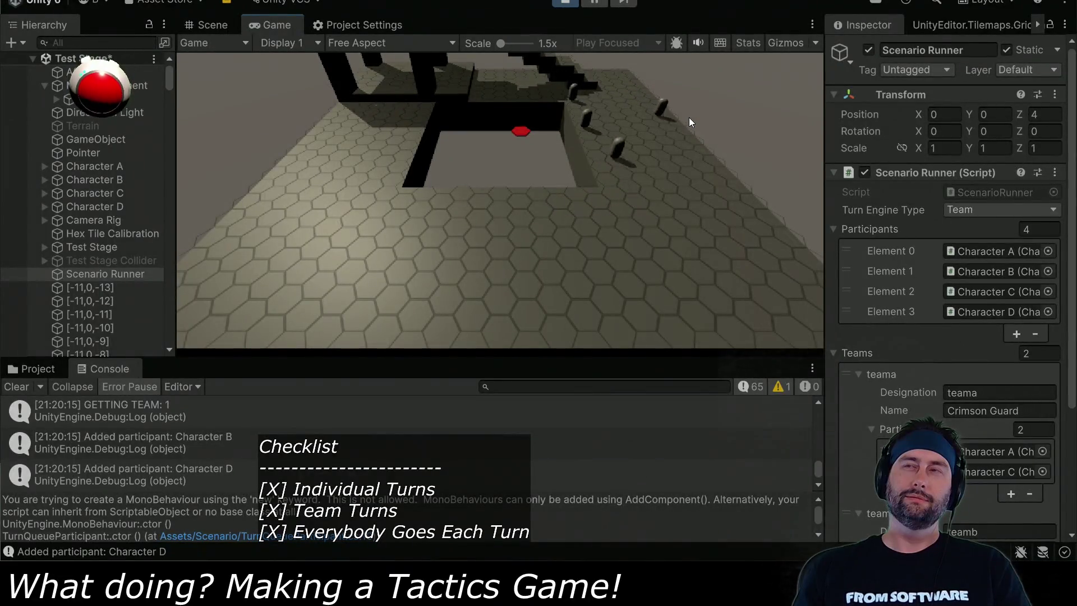
- Stop, switch Turn Engine Type to Everybody, run the scene, then stop it again
click(567, 8)
click(1000, 209)
click(976, 250)
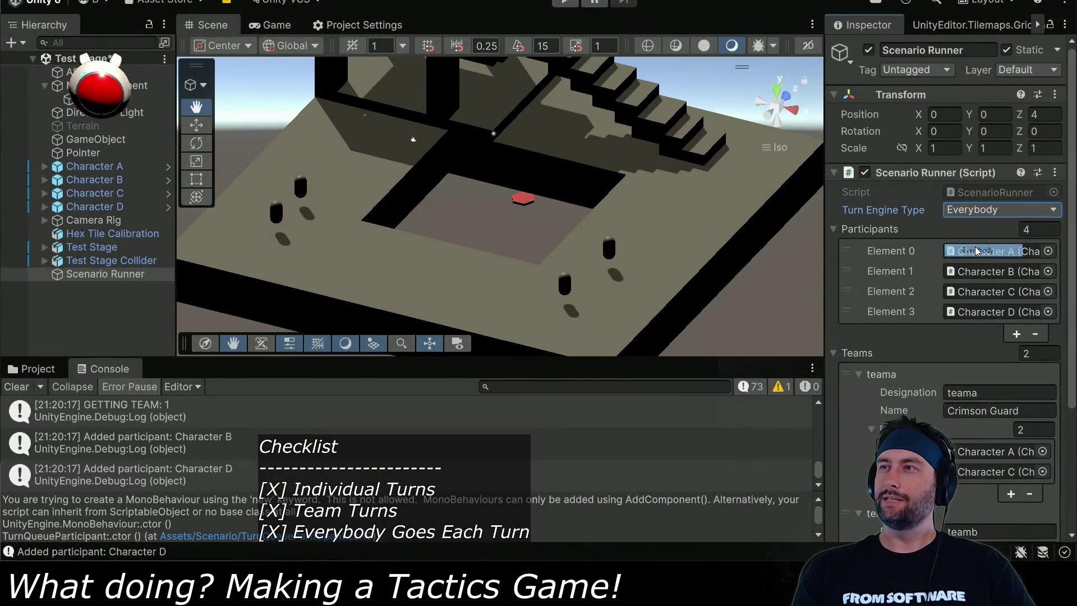
click(563, 5)
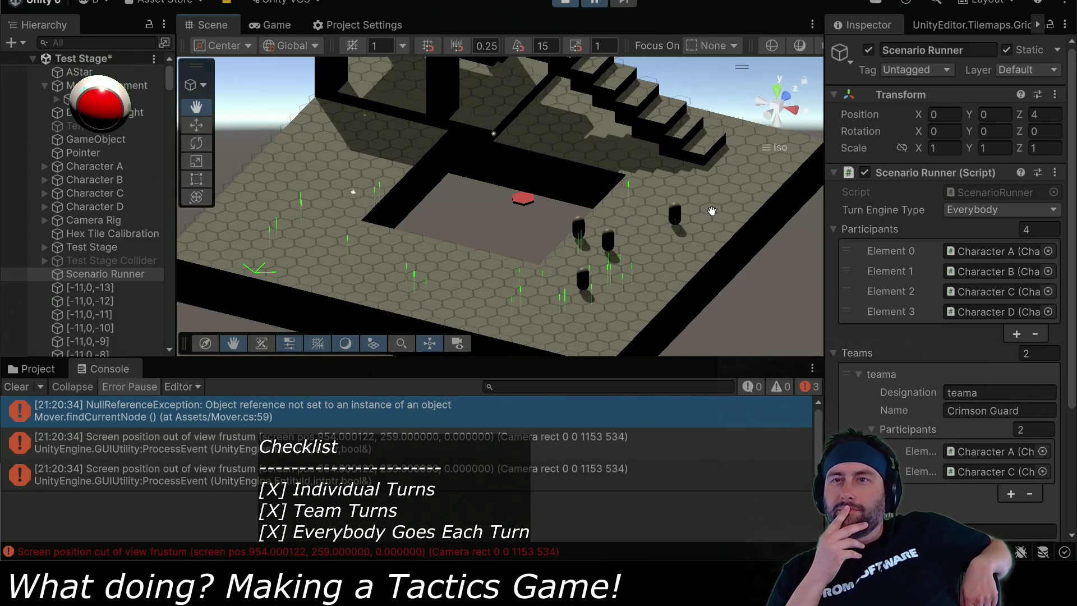
click(565, 4)
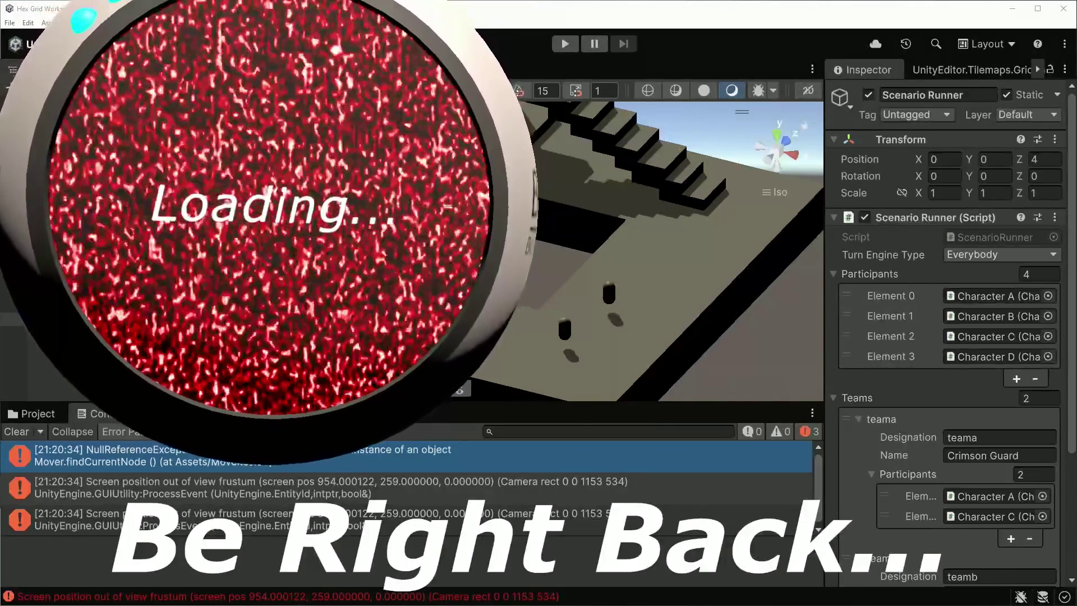
- Bring Visual Studio Code in front of Unity and scroll through the current script
key(alt+Tab)
scroll(560, 309, up, 15)
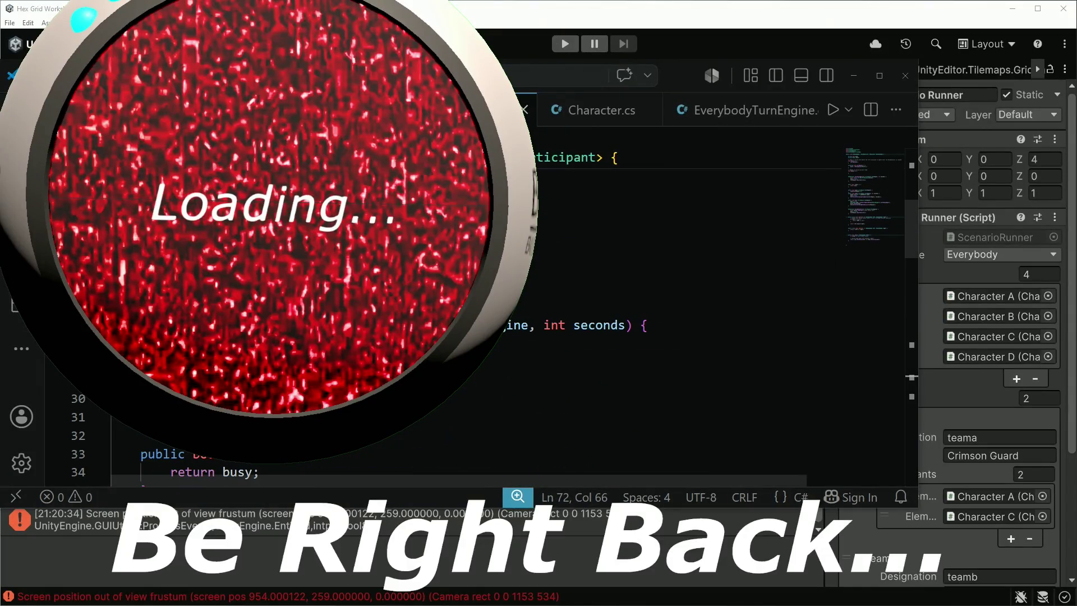
scroll(560, 309, down, 6)
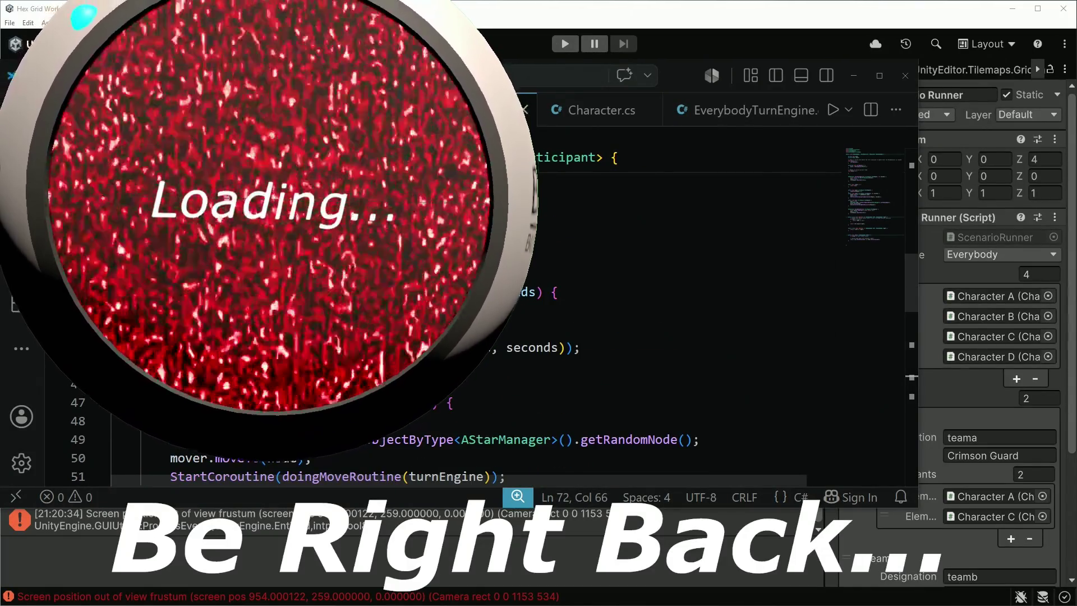
scroll(560, 308, down, 1)
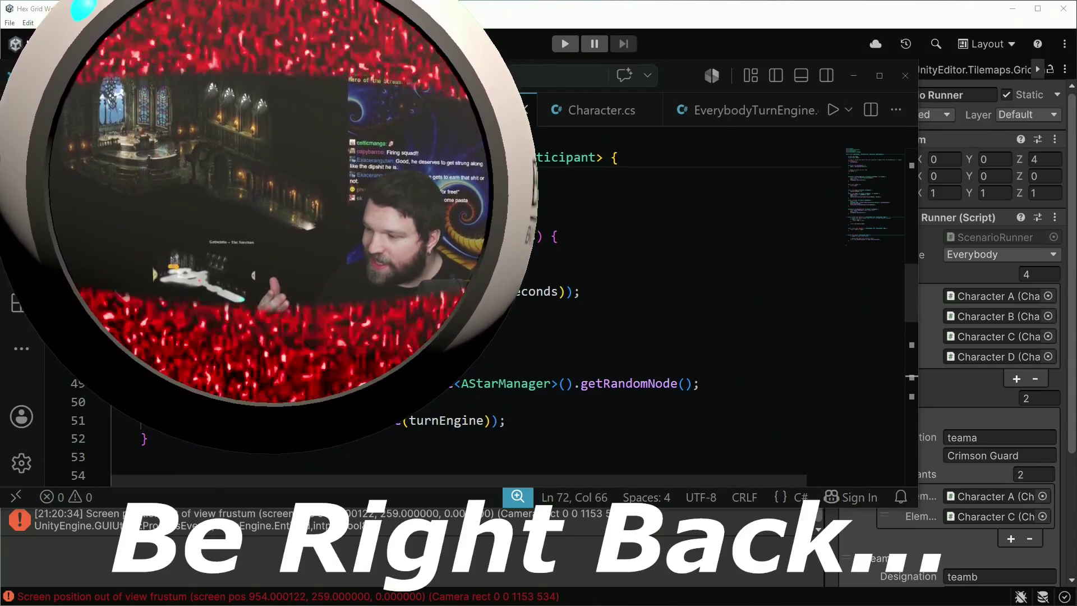
scroll(673, 110, up, 5)
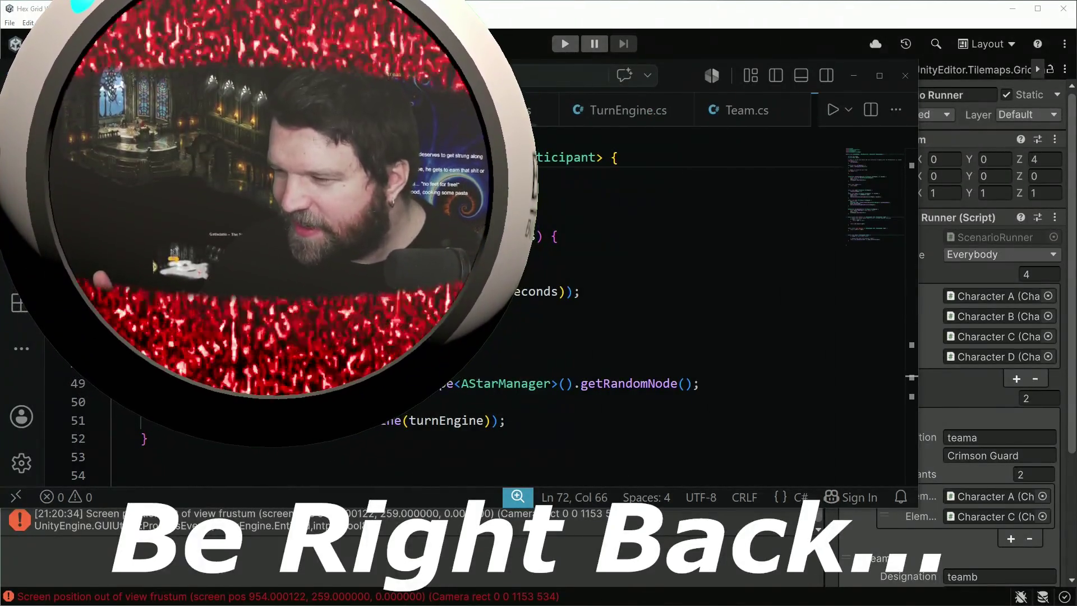
- Switch back through open scripts to the turn-engine constructor loading scenarioRunner.participants
key(ctrl+Page_Up)
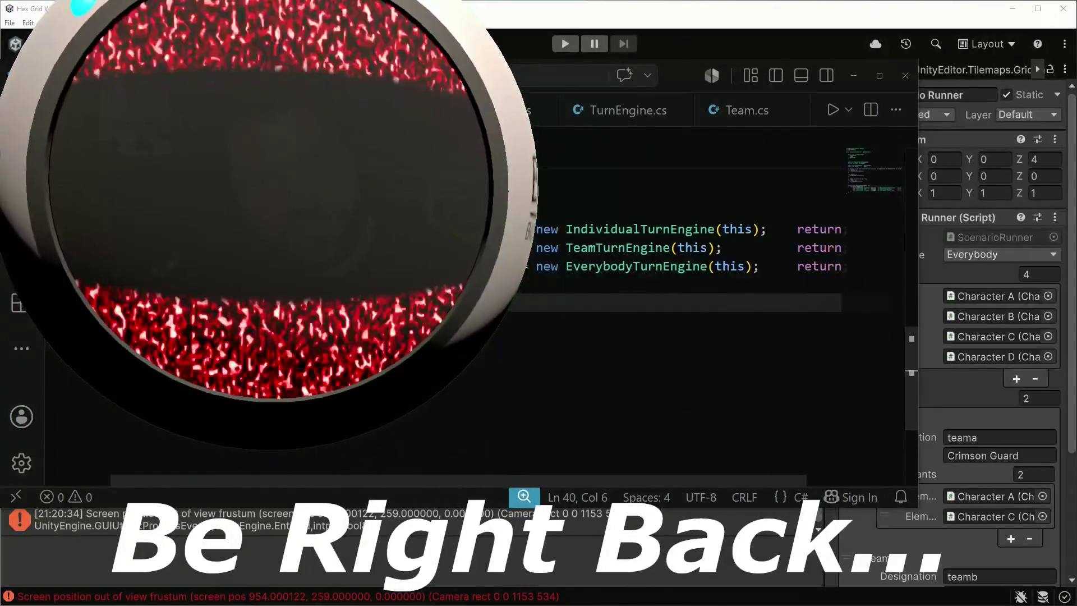
scroll(476, 337, up, 3)
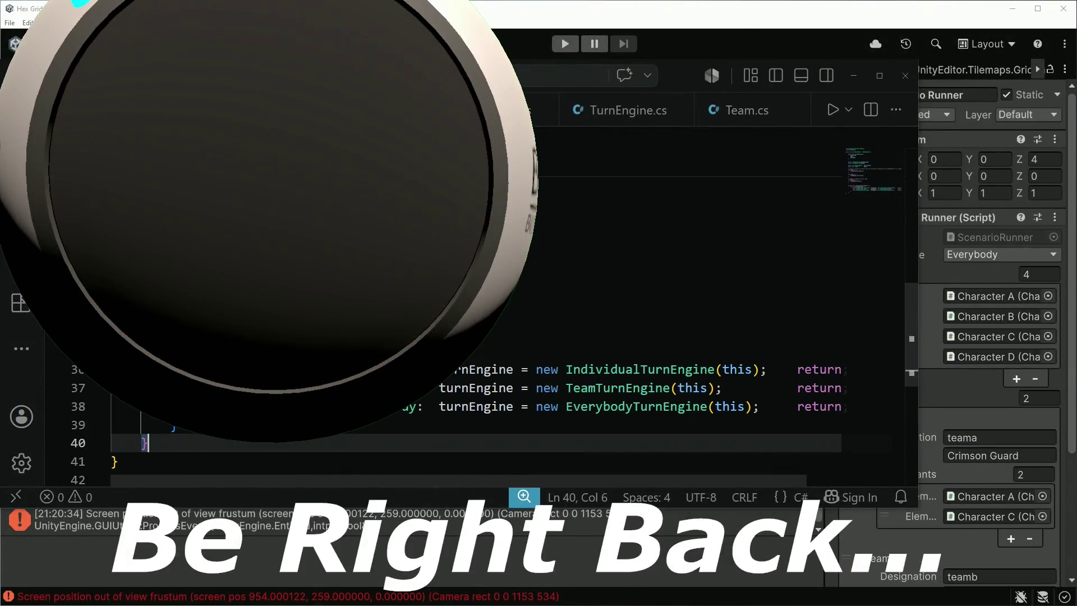
scroll(673, 280, up, 3)
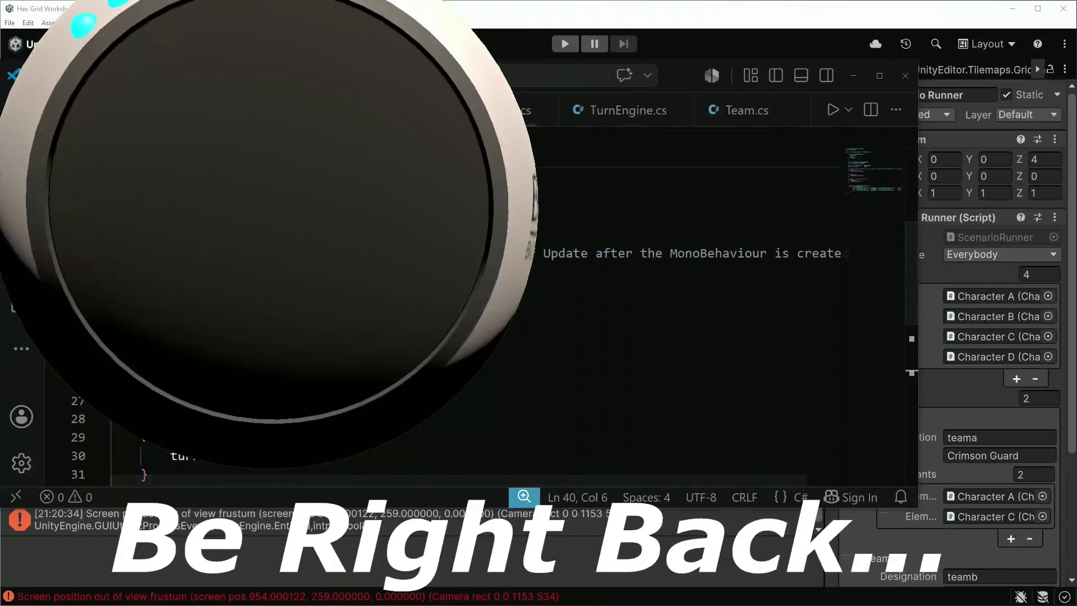
key(ctrl+Page_Up)
scroll(493, 325, up, 5)
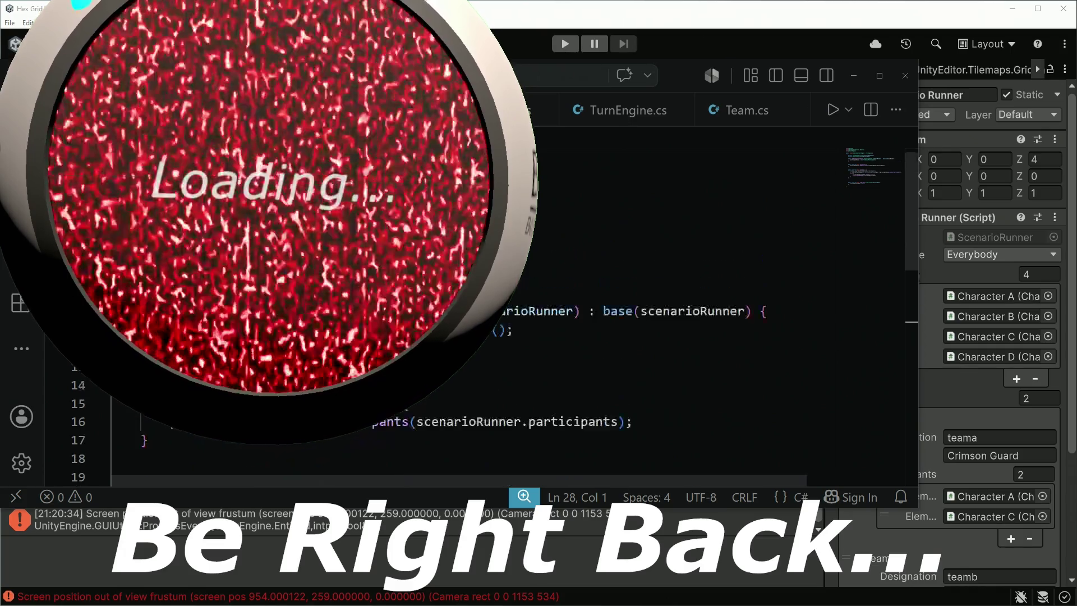
scroll(673, 281, down, 5)
scroll(561, 308, down, 1)
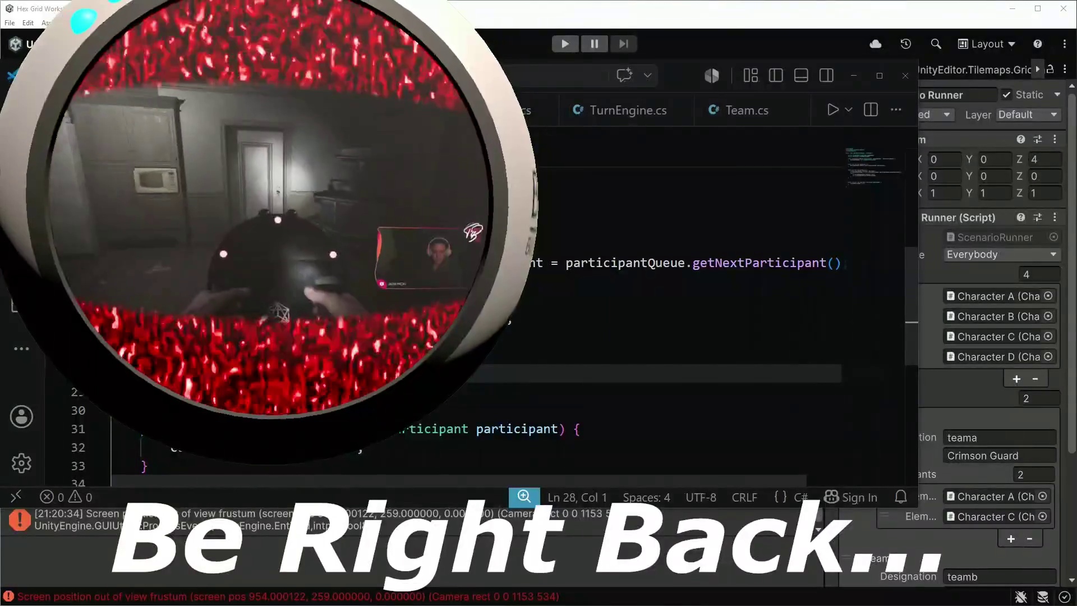
key(ctrl+Tab)
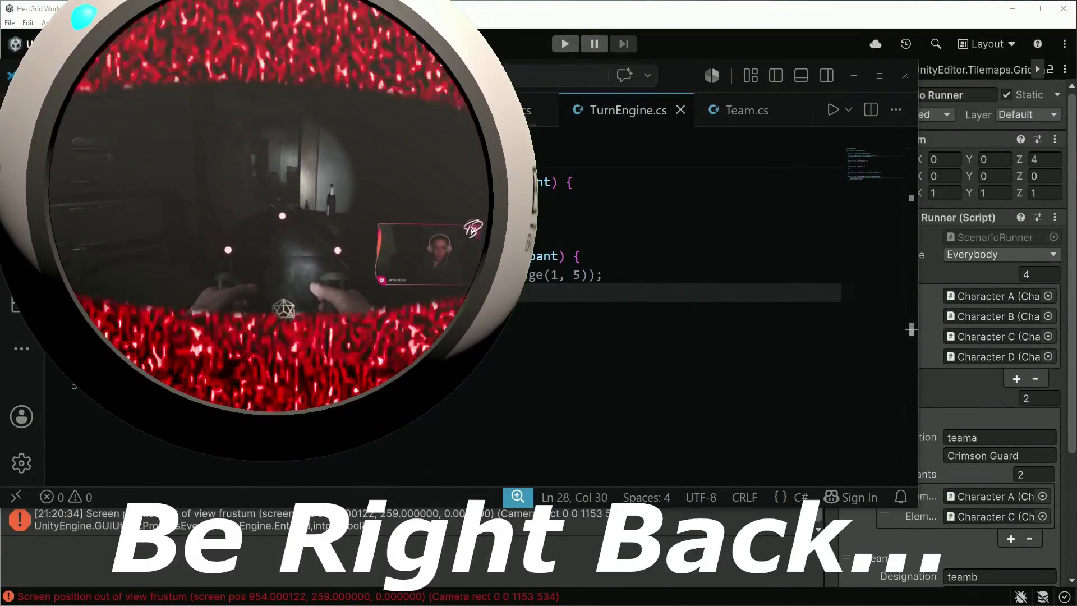
key(ctrl+Tab)
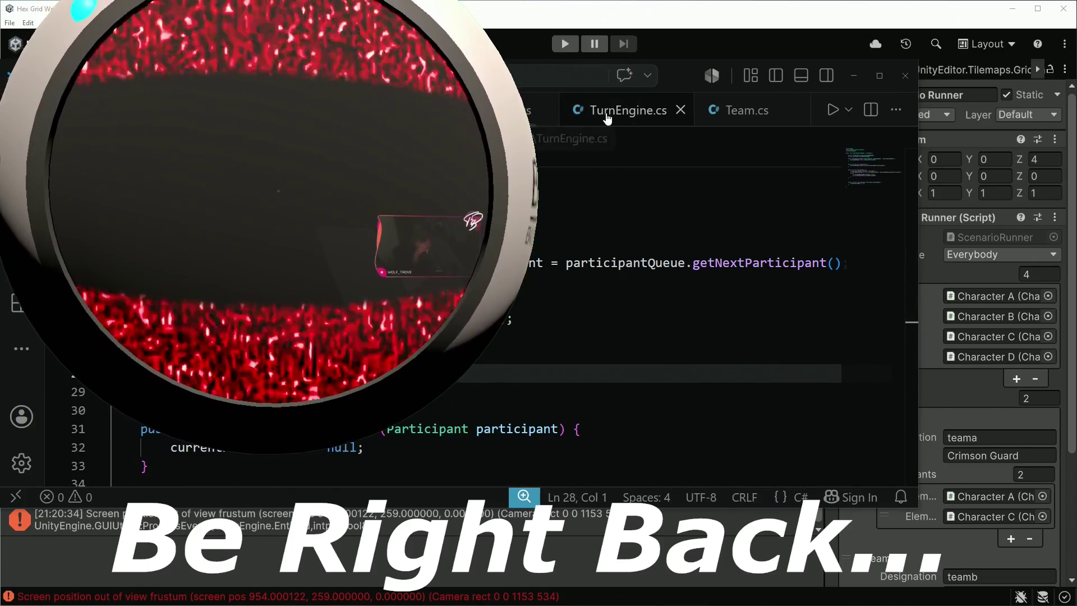
scroll(603, 116, right, 5)
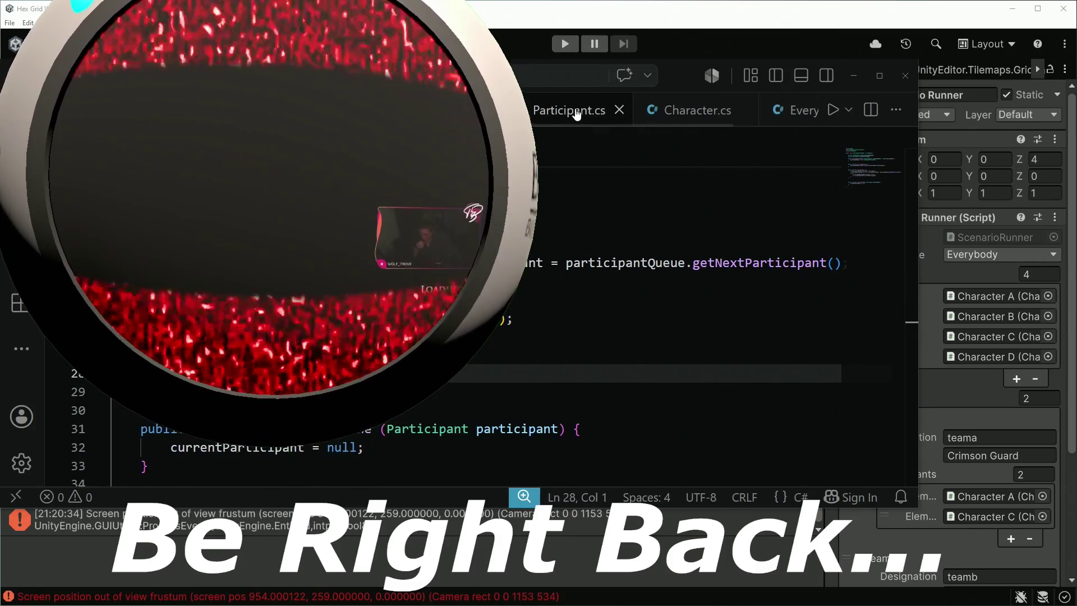
scroll(576, 113, right, 2)
click(583, 110)
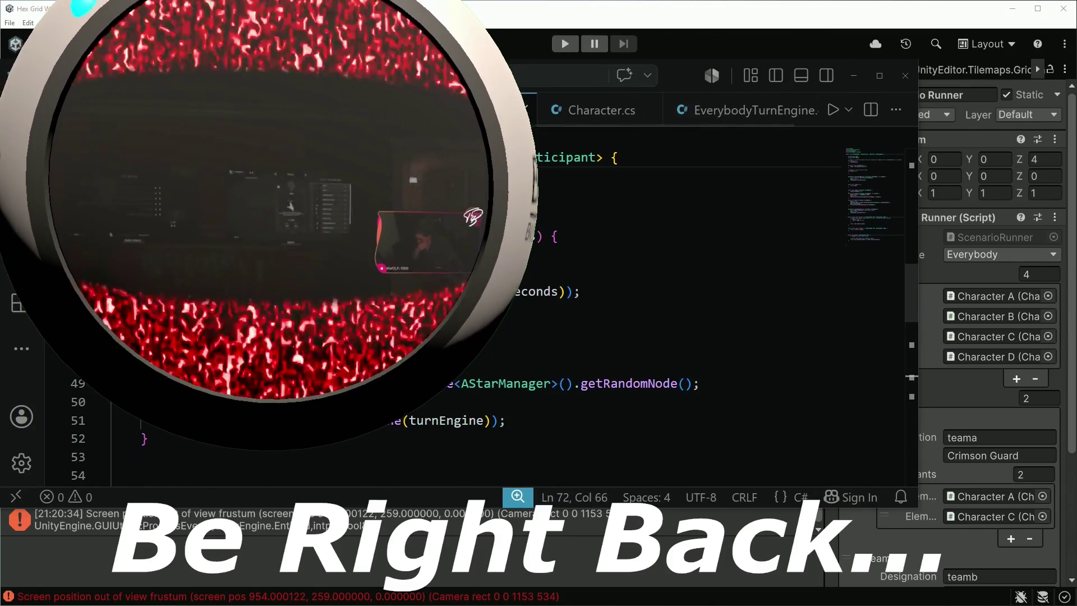
scroll(560, 308, up, 3)
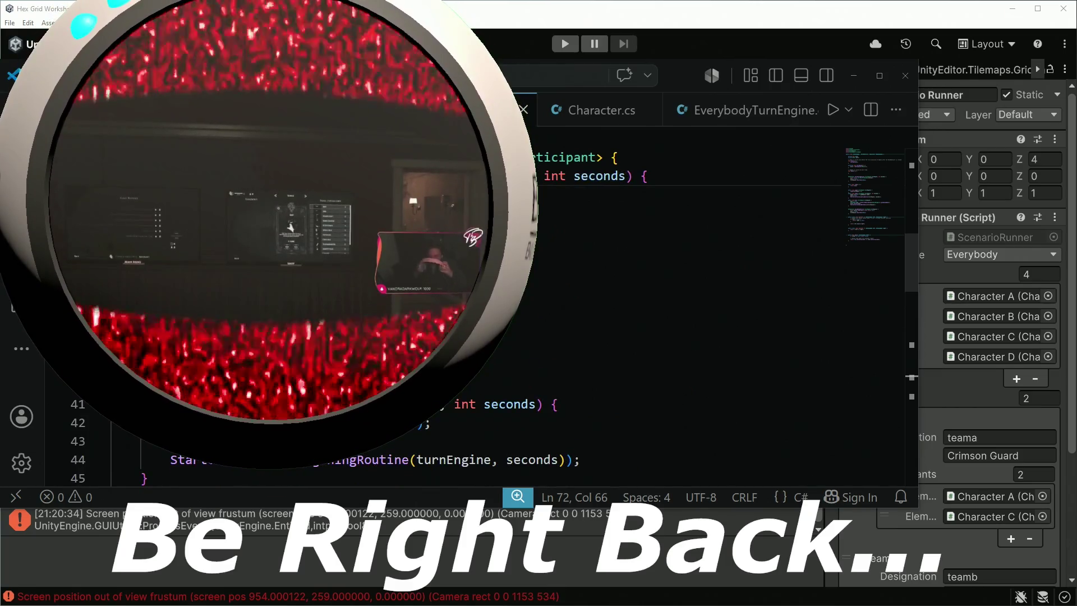
scroll(561, 308, down, 2)
scroll(561, 308, down, 1)
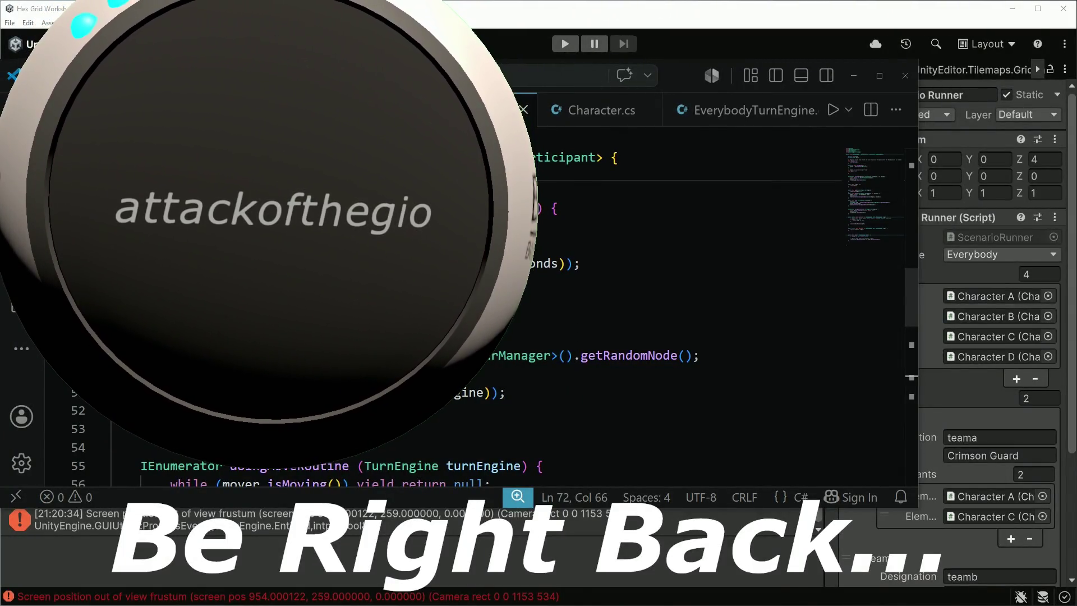
scroll(560, 309, down, 2)
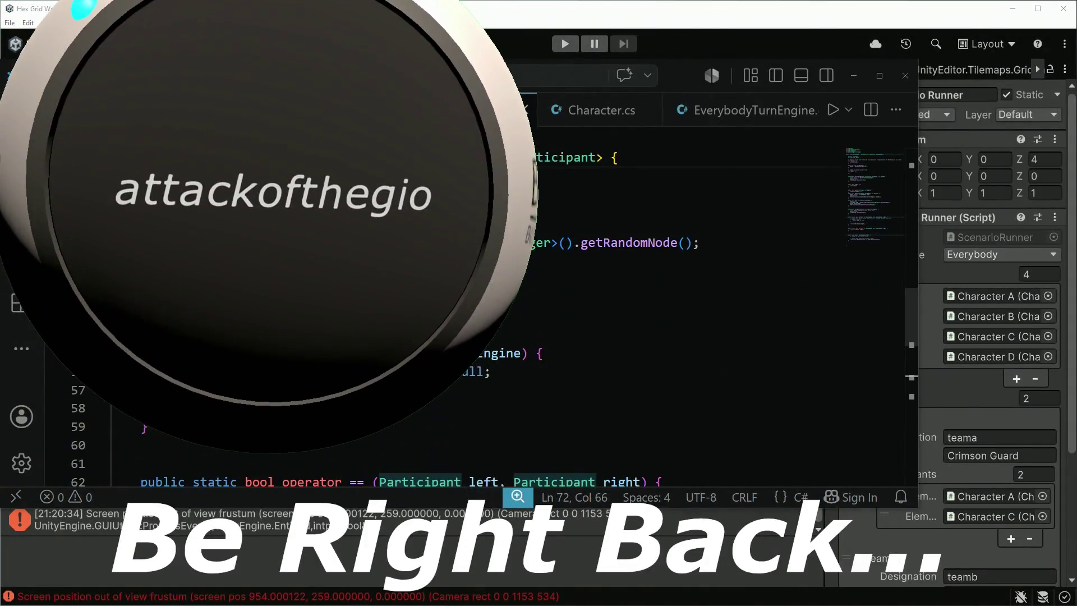
scroll(560, 309, down, 1)
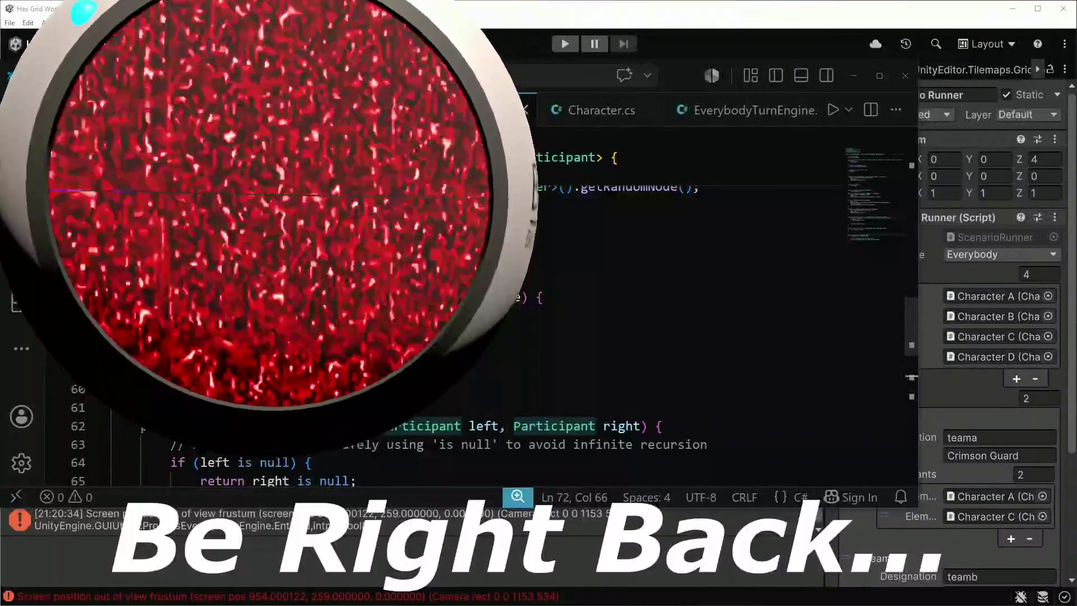
scroll(672, 110, left, 5)
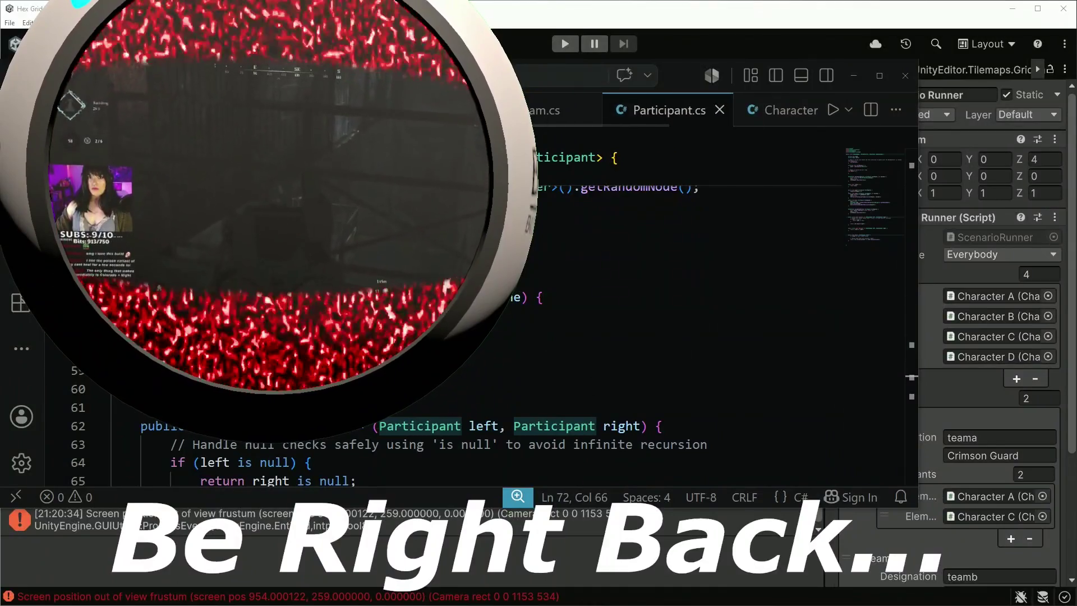
click(488, 110)
scroll(673, 280, down, 3)
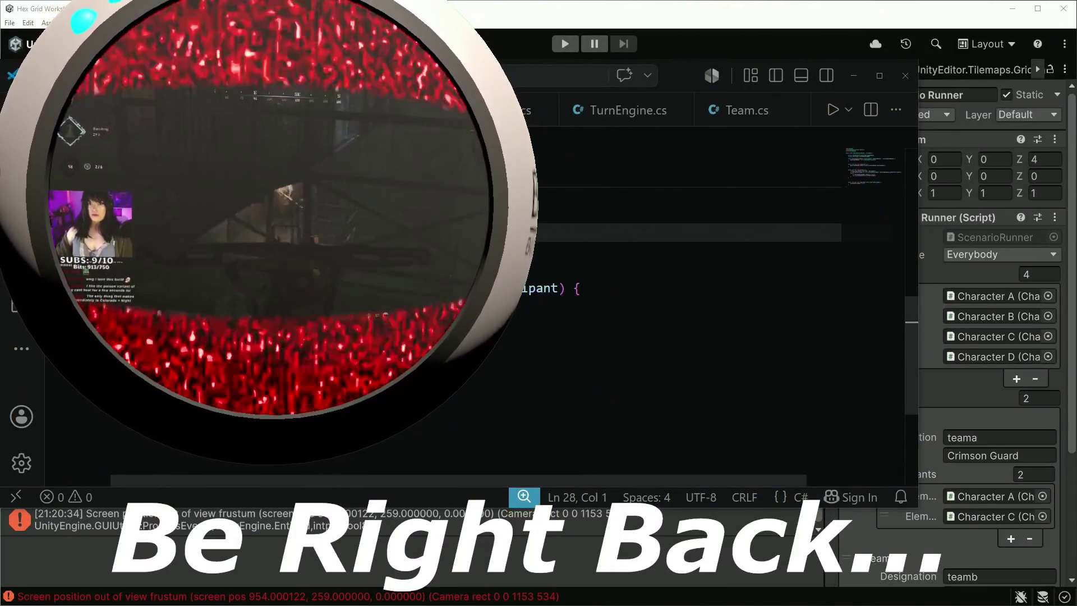
scroll(673, 280, up, 3)
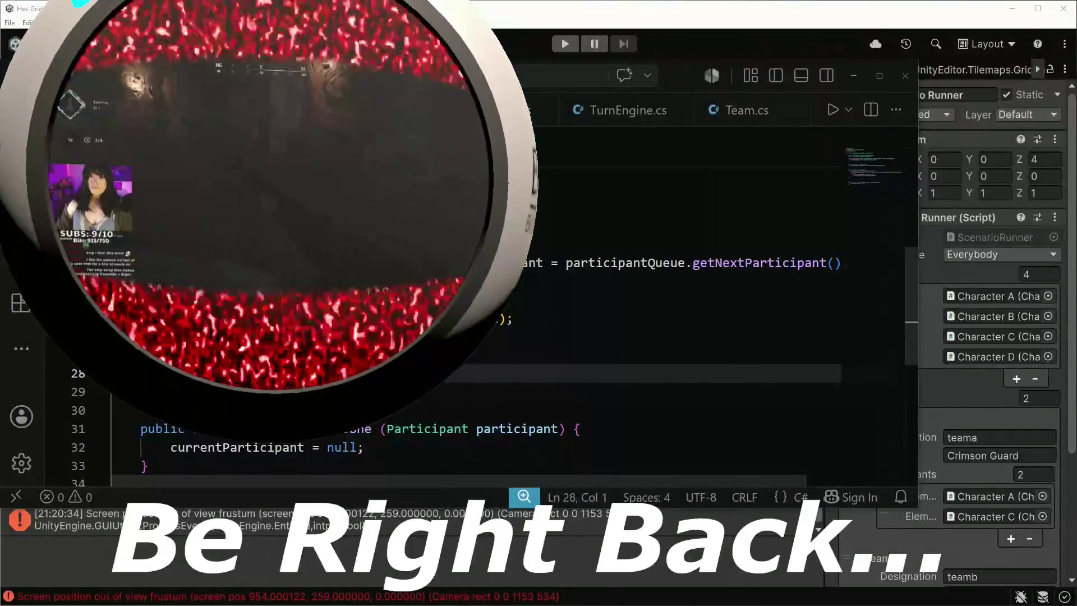
scroll(494, 325, up, 1)
scroll(495, 326, down, 1)
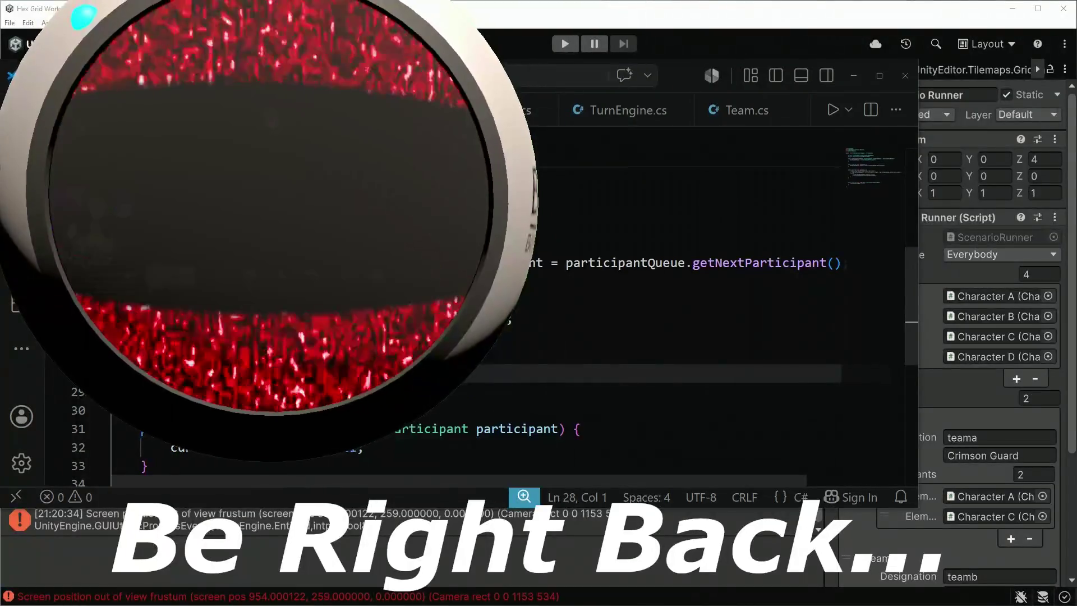
scroll(494, 326, down, 2)
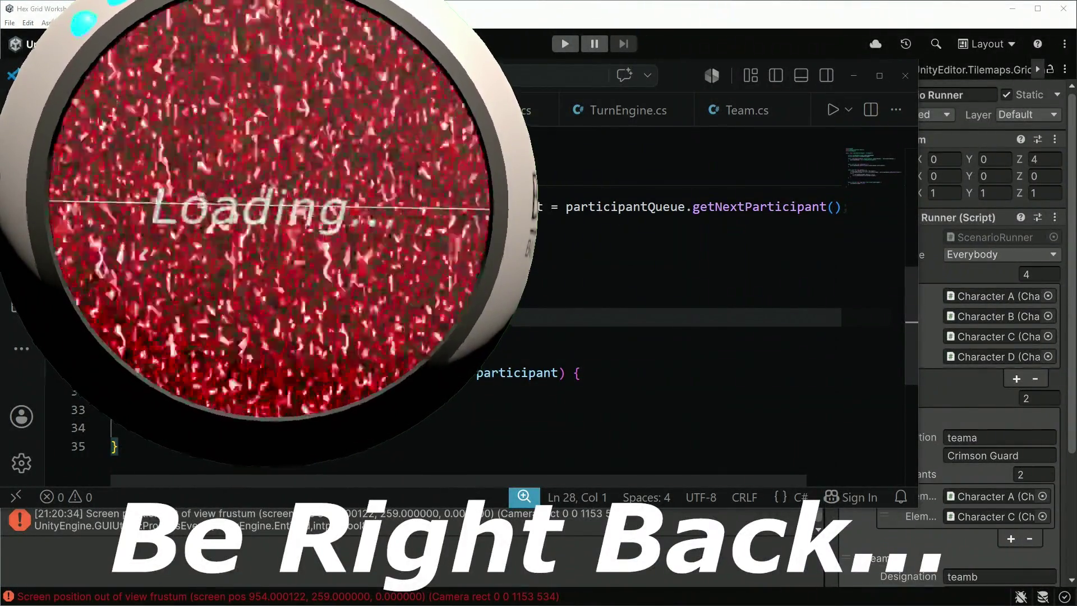
scroll(584, 310, up, 2)
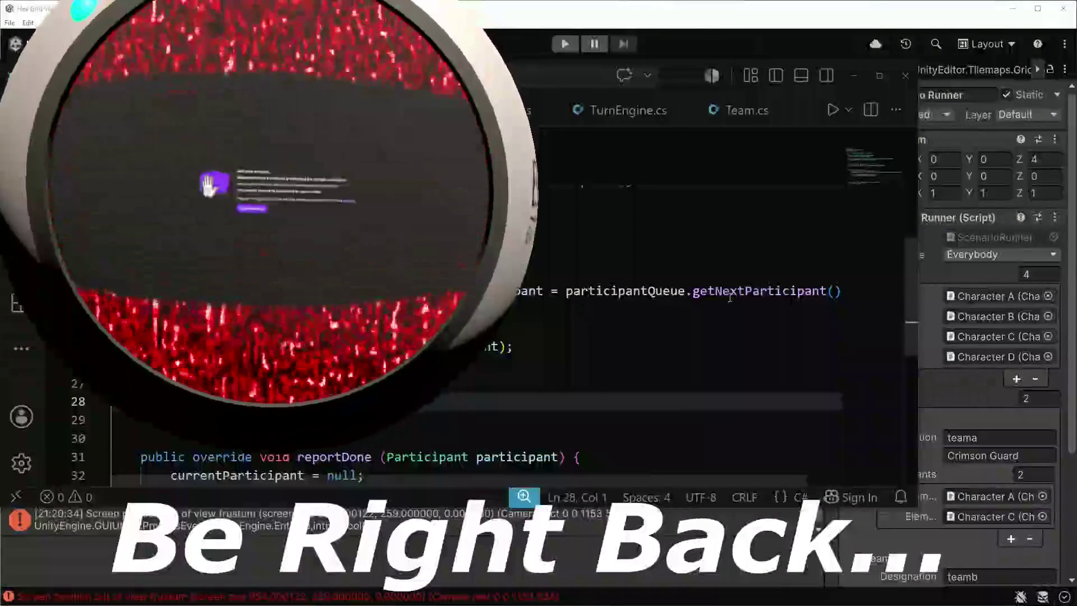
scroll(584, 311, down, 2)
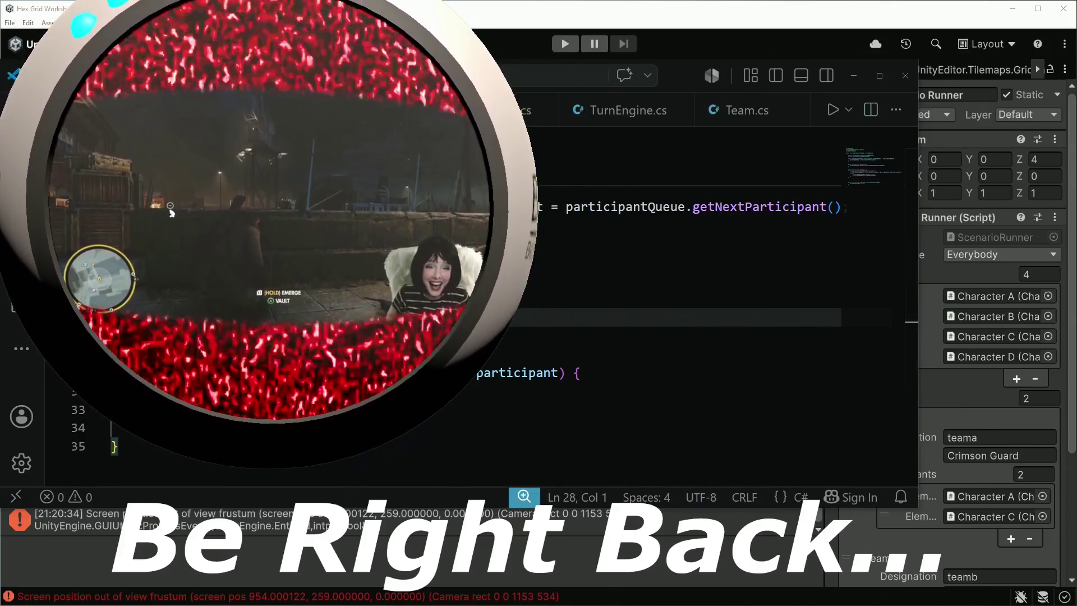
scroll(543, 339, up, 1)
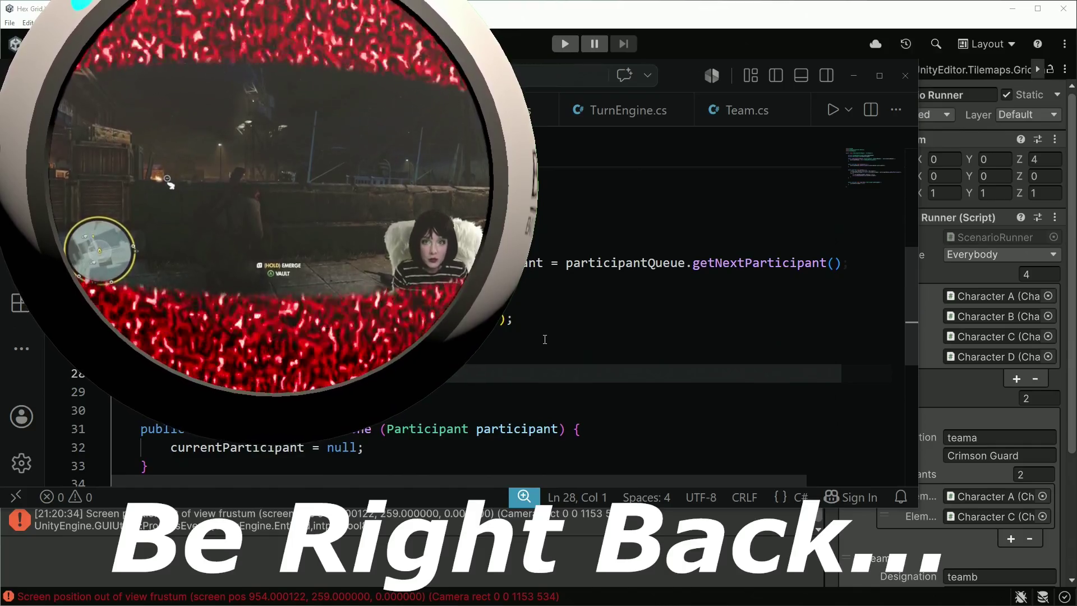
scroll(545, 339, down, 1)
scroll(662, 112, right, 3)
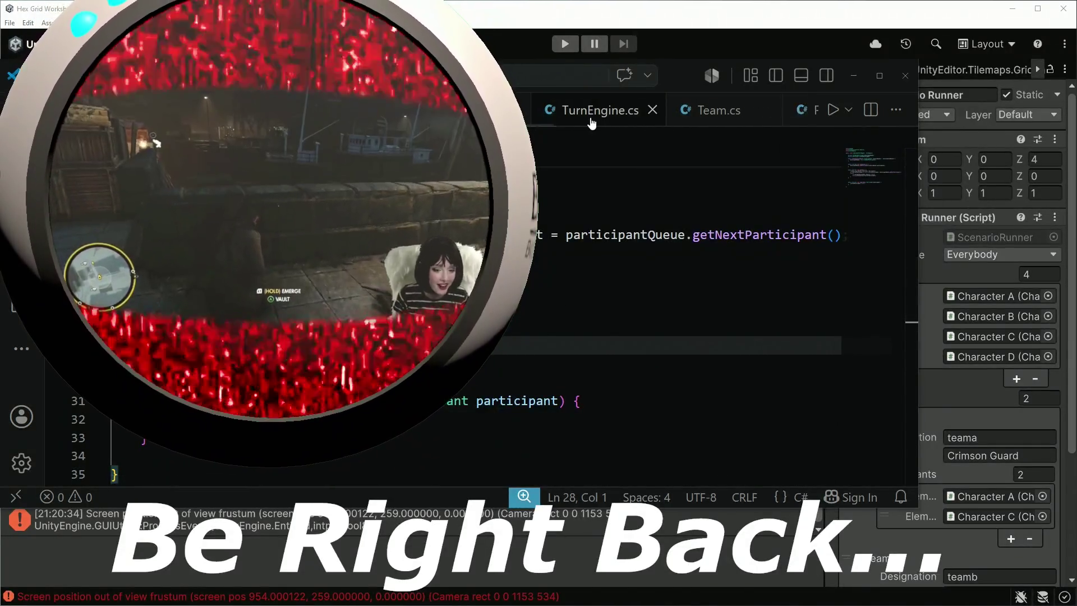
click(662, 125)
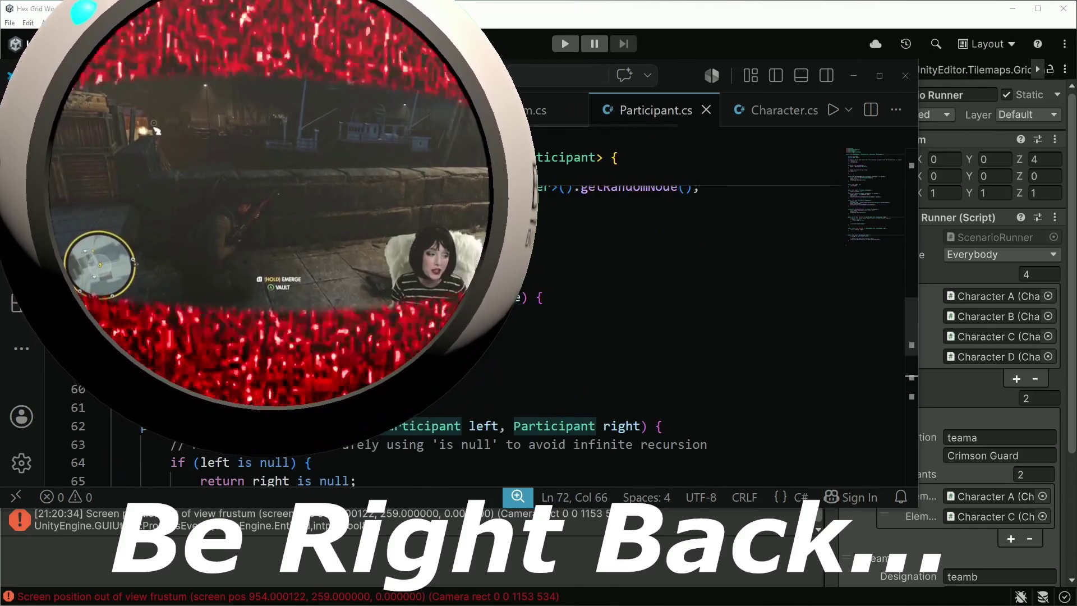
scroll(673, 308, down, 3)
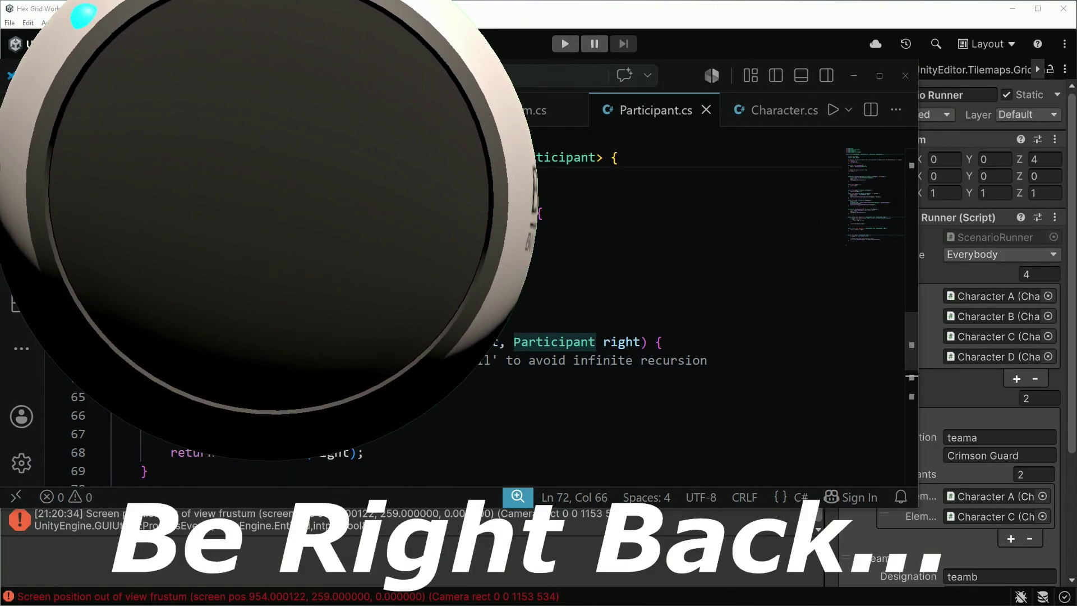
scroll(673, 308, down, 4)
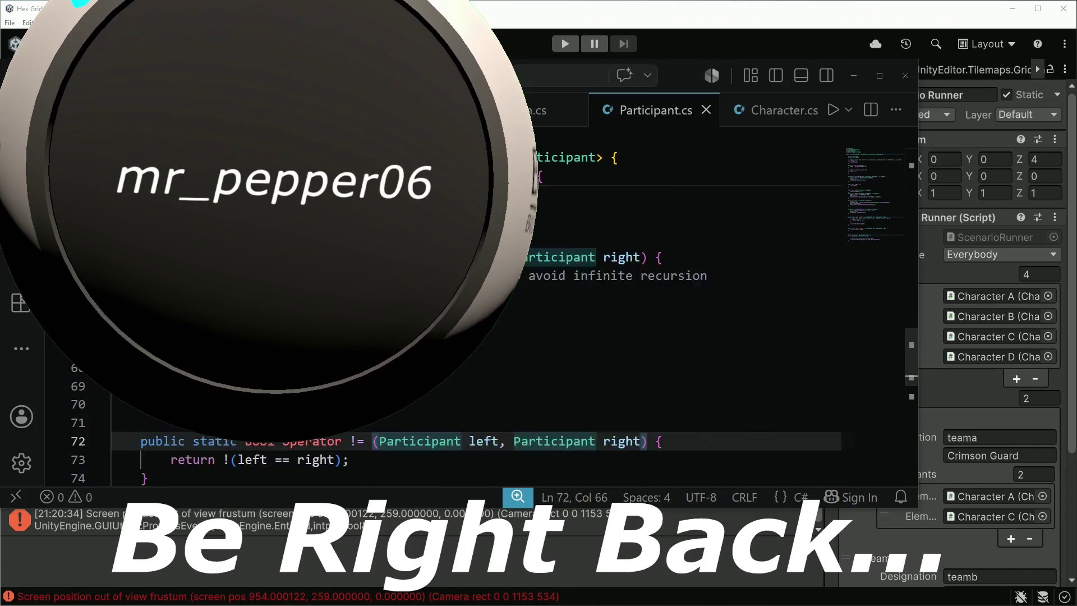
scroll(673, 308, up, 4)
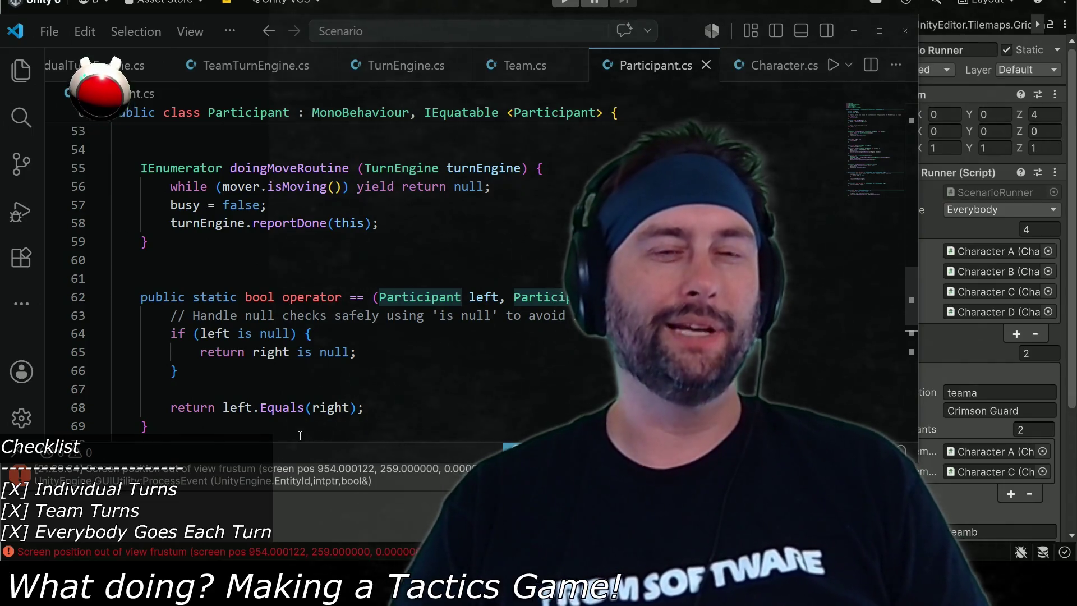
- Scroll through the rest of Participant.cs, then return to the Unity editor
scroll(378, 374, up, 8)
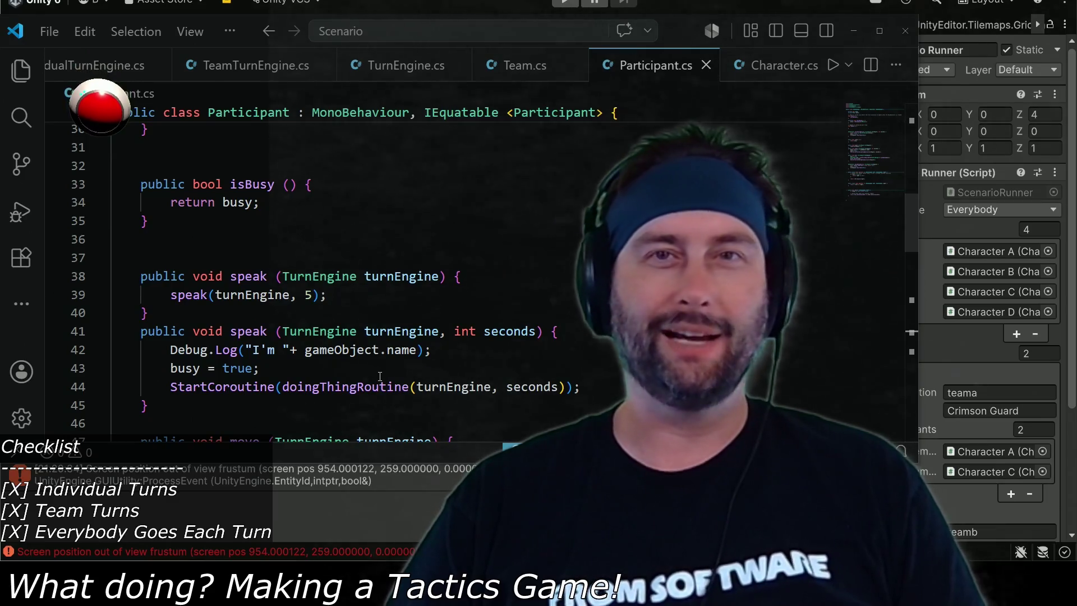
scroll(379, 376, down, 8)
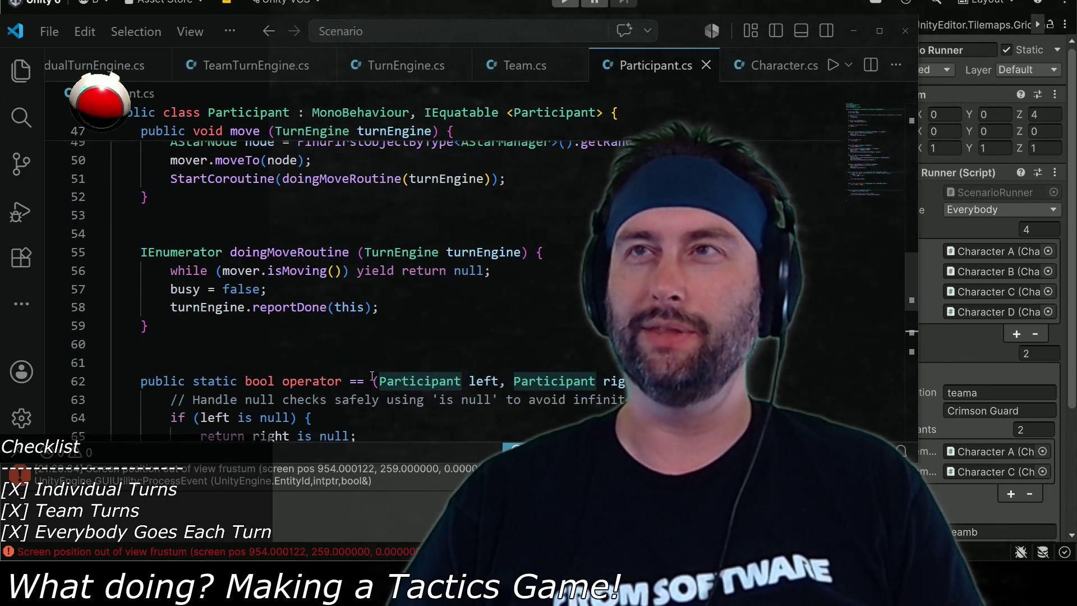
key(alt+Tab)
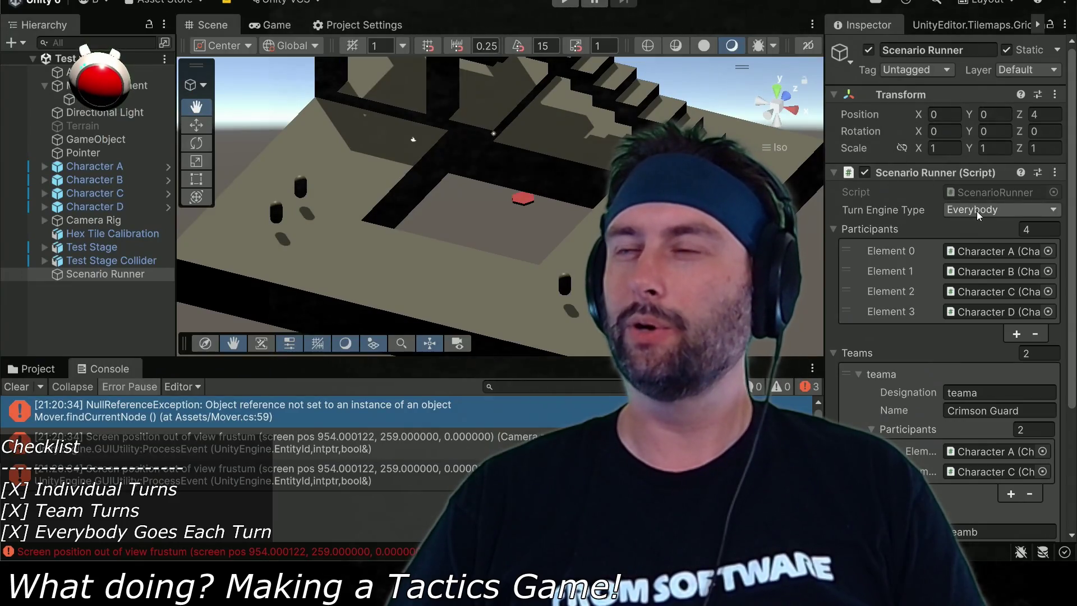
- Confirm Everybody as the Turn Engine Type, run the scene with Ctrl+P, then stop it
click(978, 209)
click(979, 250)
key(ctrl+p)
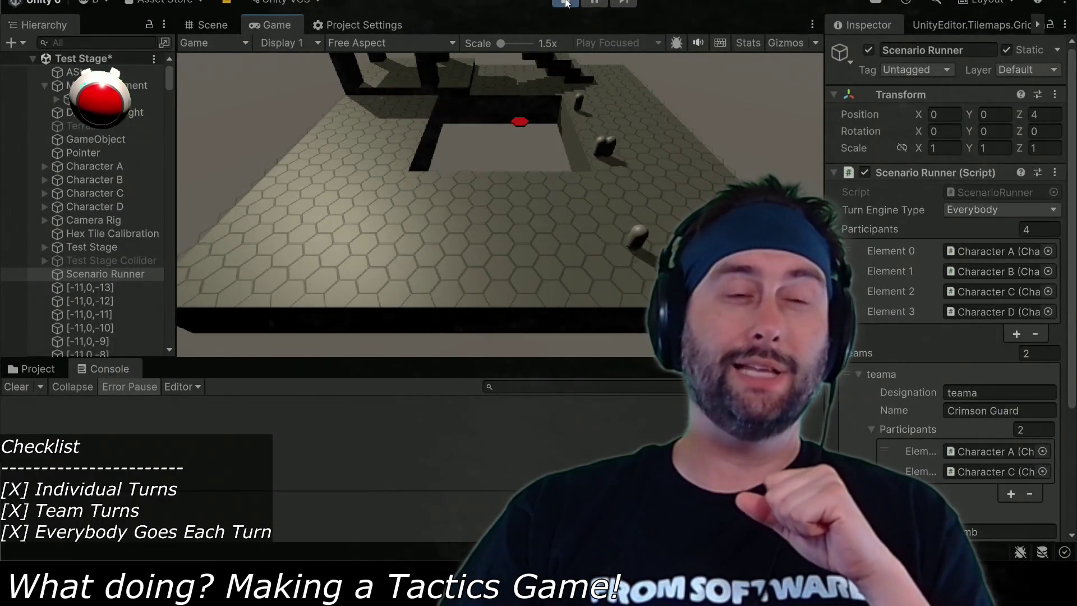
click(565, 3)
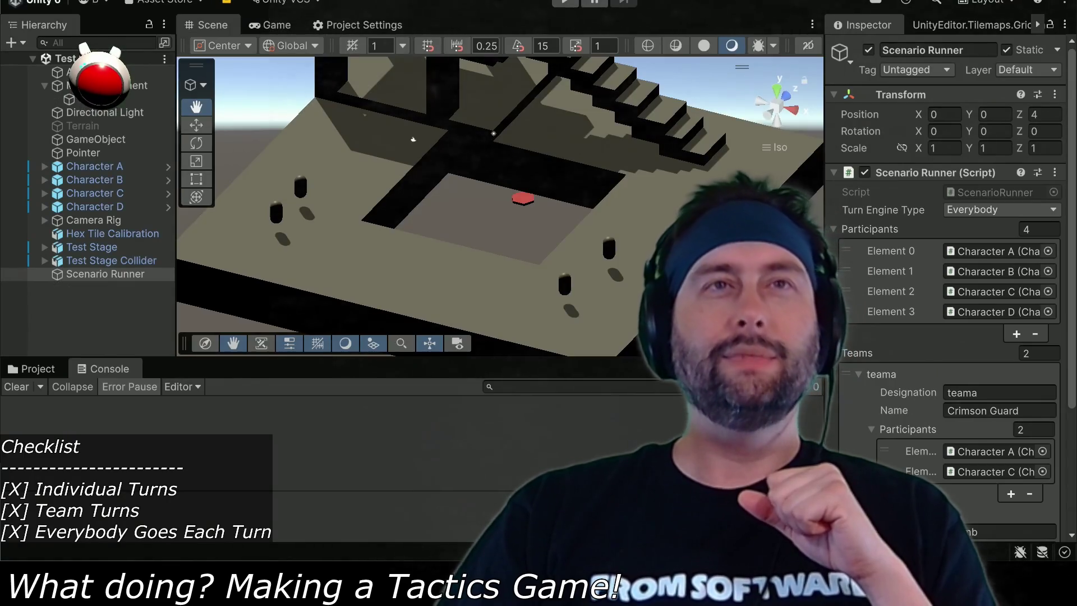